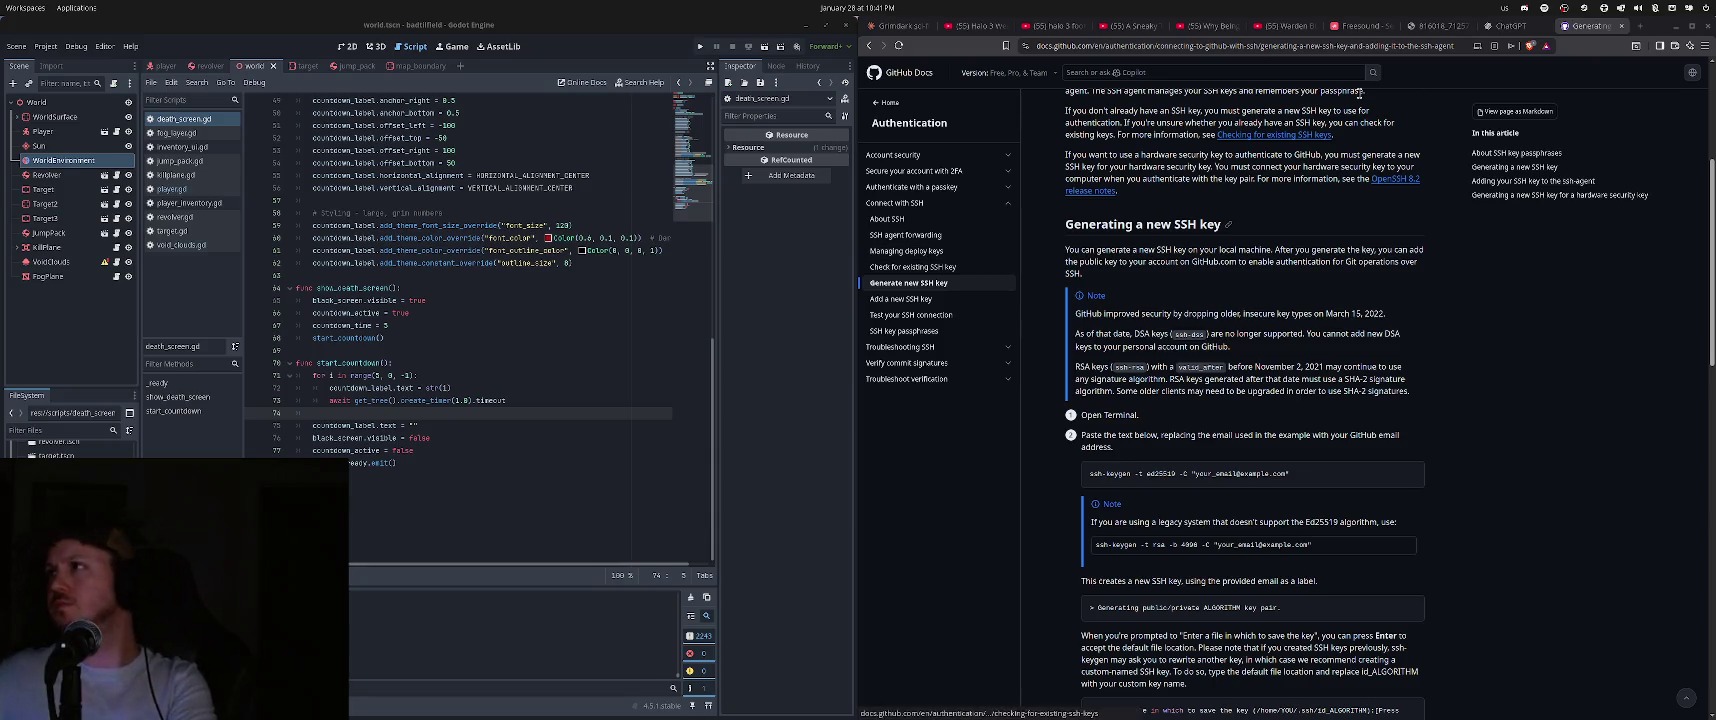
- Search Brave for 'git set remote' to get results explaining git remote add origin
{"action": "left_click", "coordinate": [1286, 52]}
{"action": "type", "text": "git set remote"}
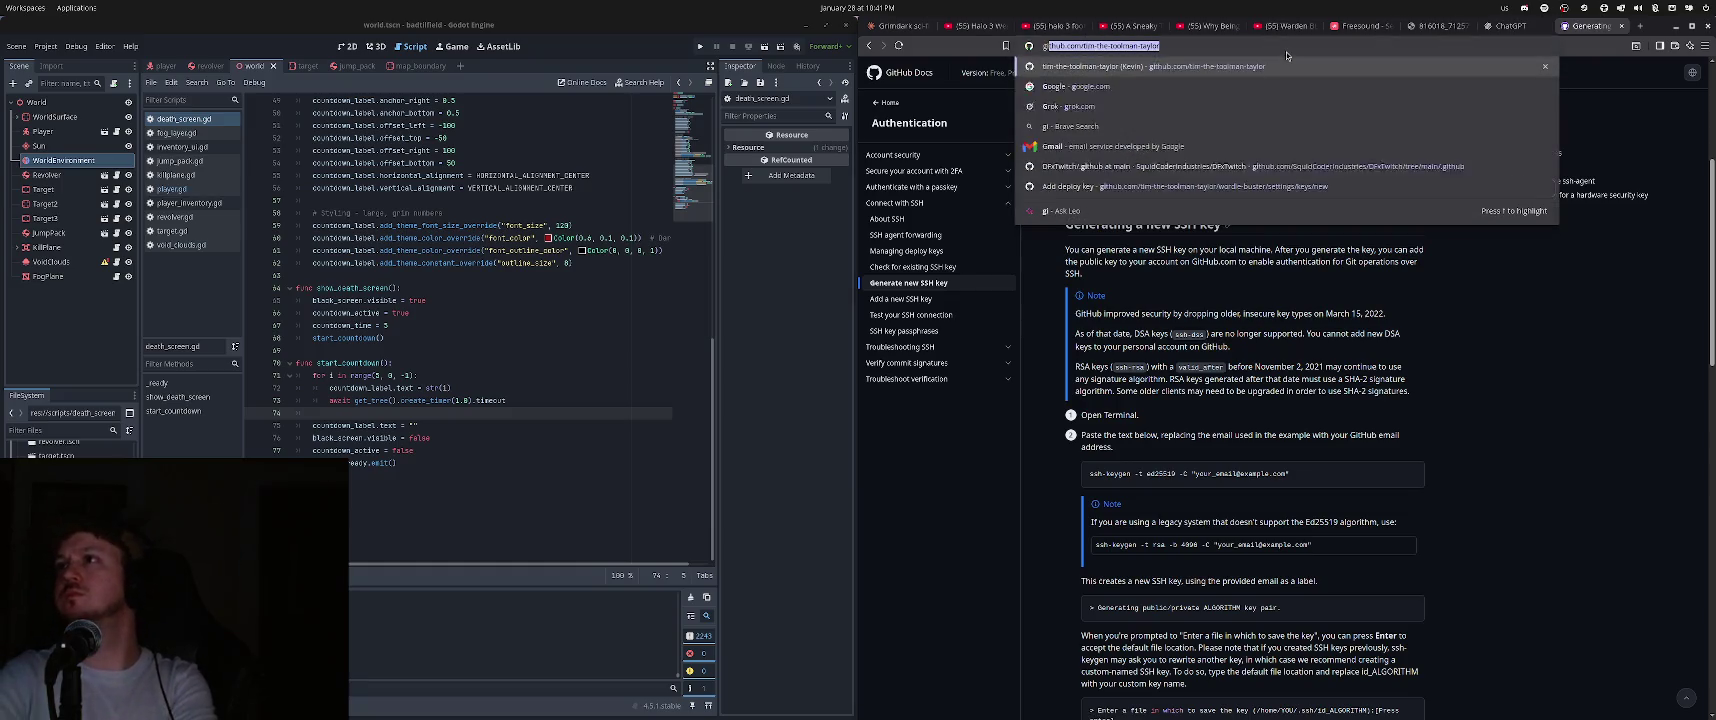
{"action": "key", "text": "Return"}
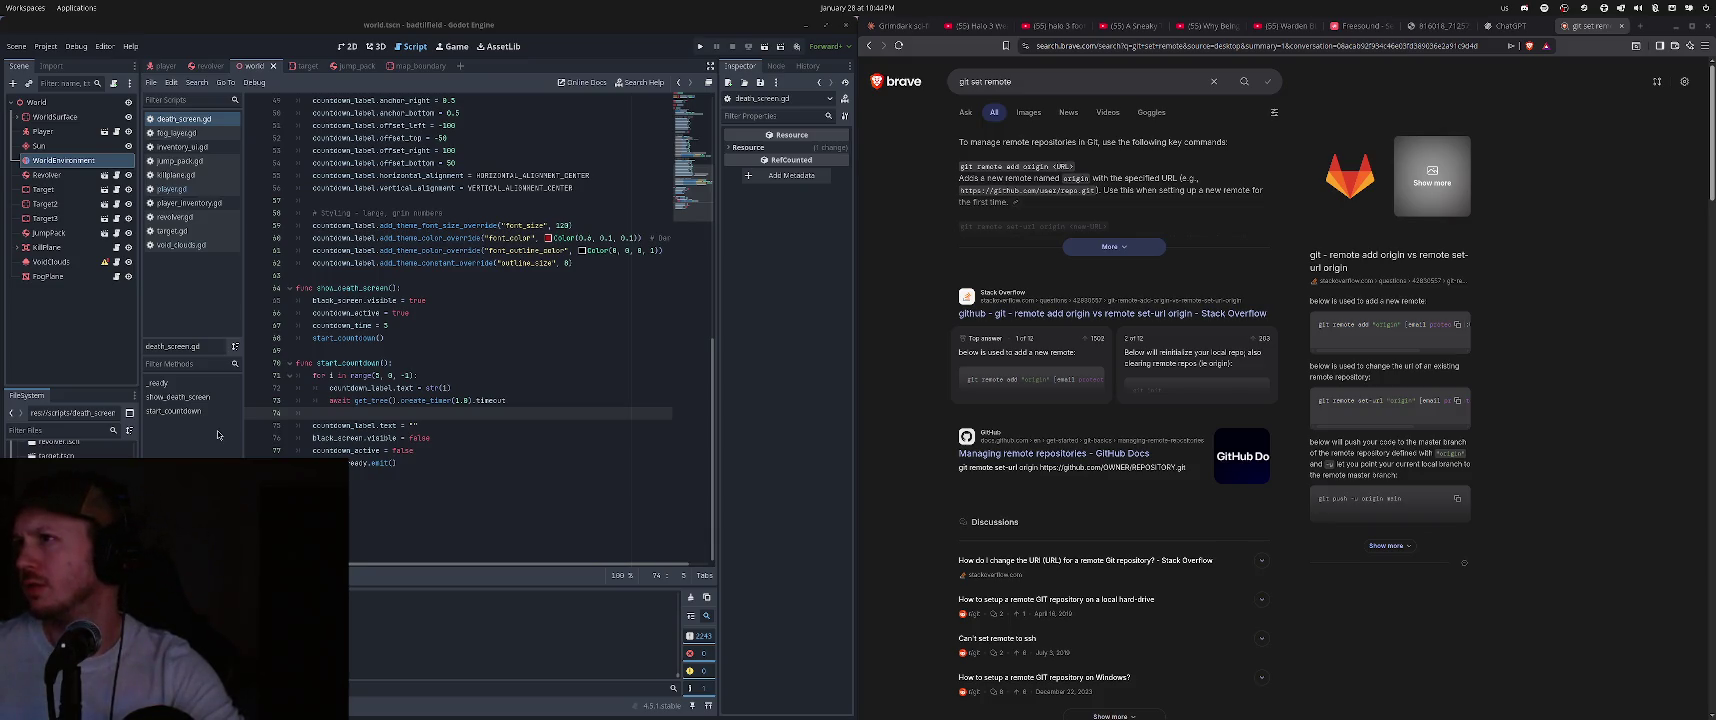
- Expand Brave's AI answer and read the set-url, remote -v, rename and rm commands
{"action": "left_click", "coordinate": [1112, 246]}
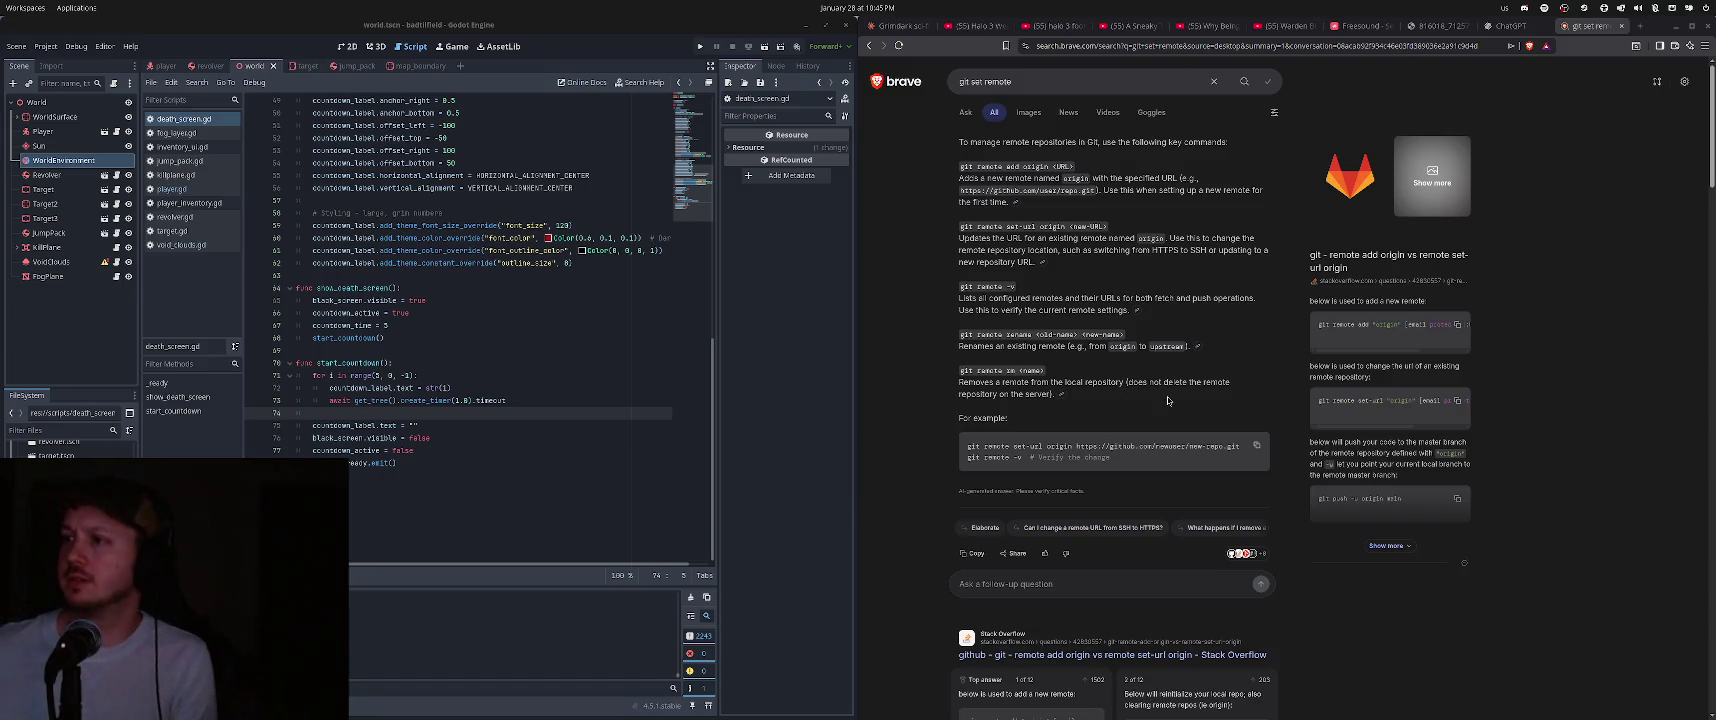
{"action": "scroll", "coordinate": [1168, 400], "scroll_direction": "down", "scroll_amount": 1}
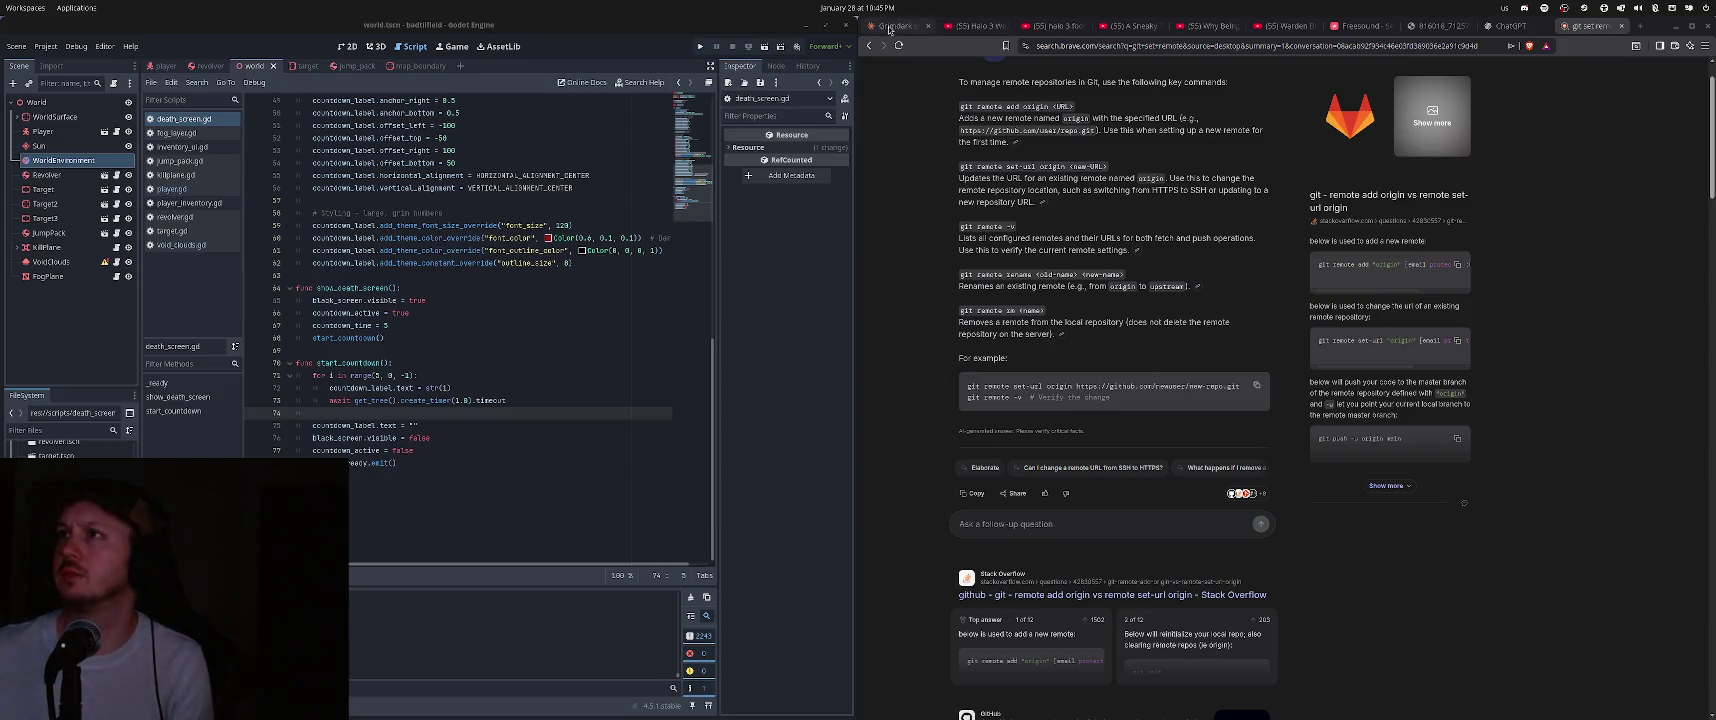
- Ask Claude why git still asks for a username after adding a key with write access
{"action": "key", "text": "ctrl+1"}
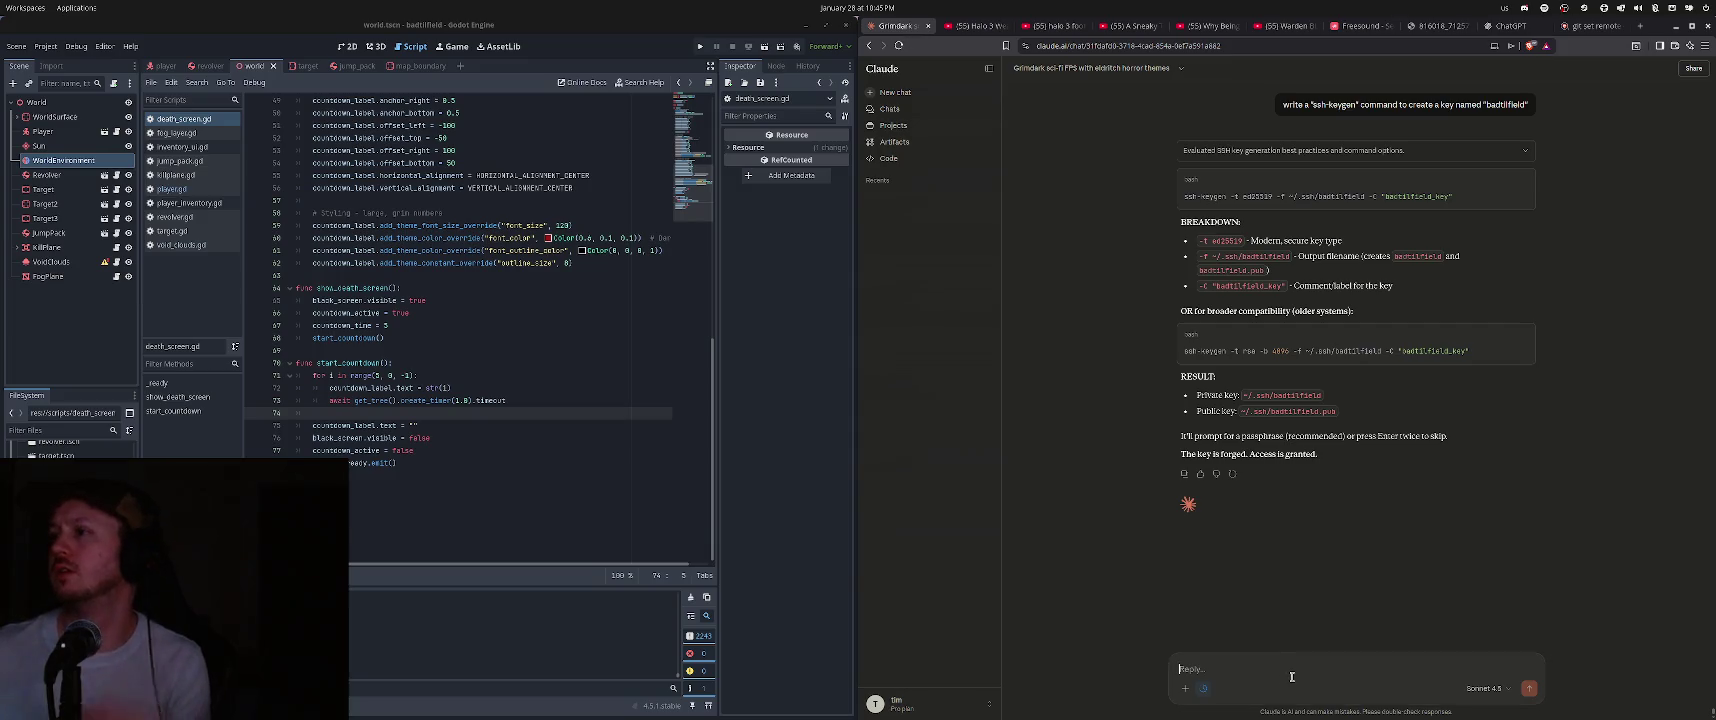
{"action": "type", "text": "why is git"}
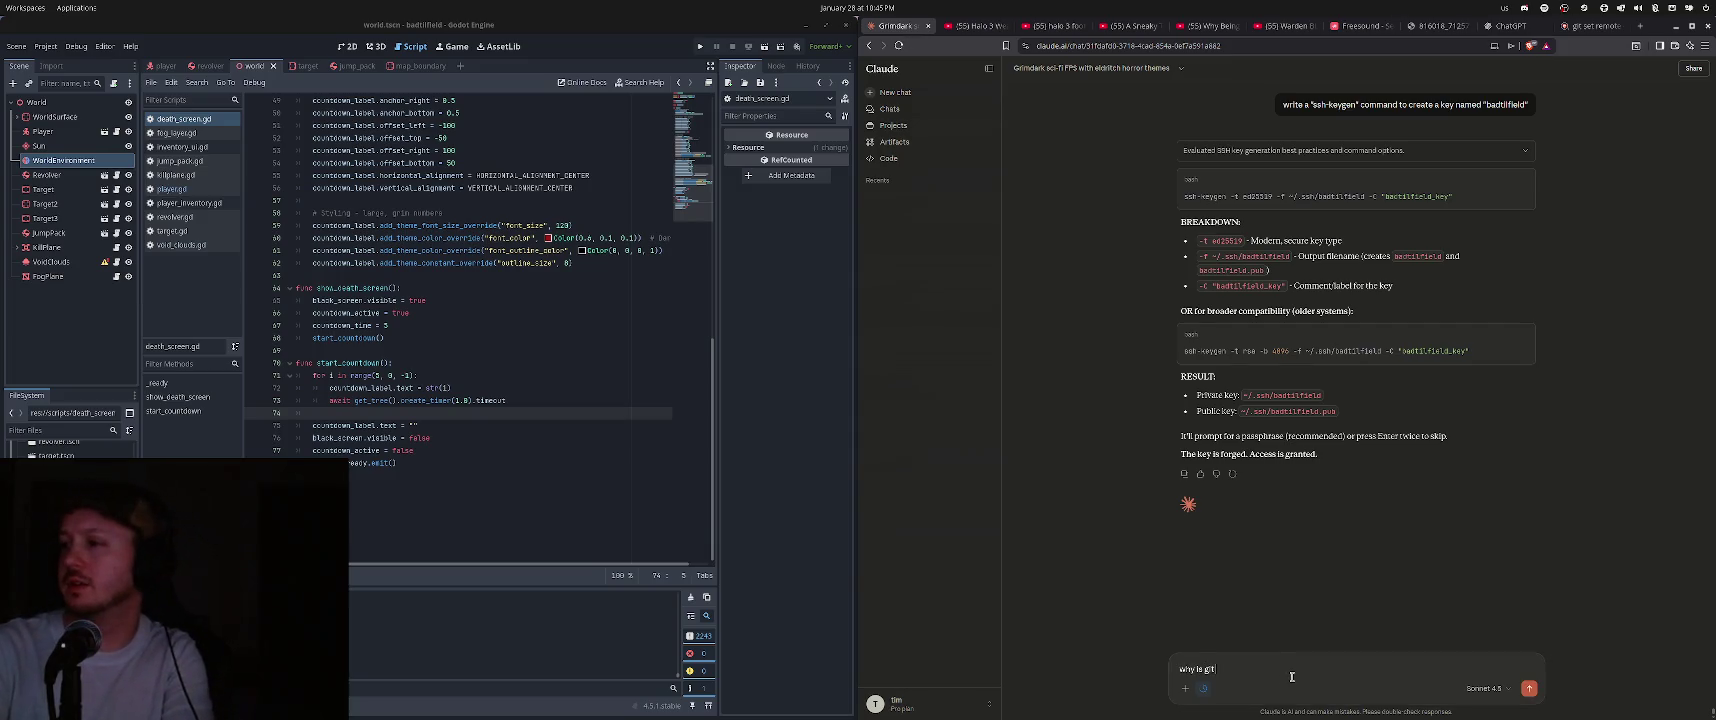
{"action": "type", "text": " pull asking me fo"}
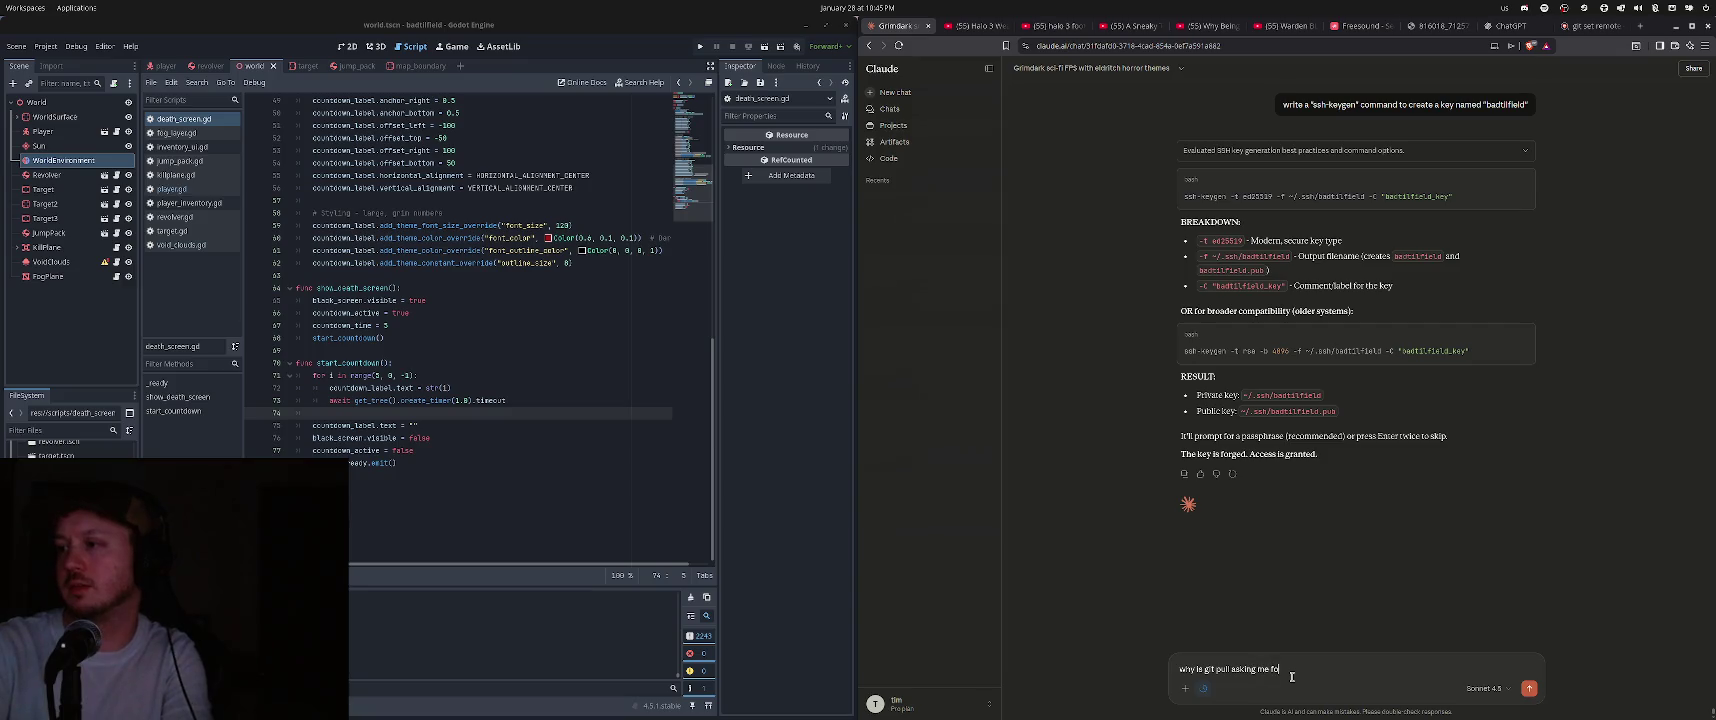
{"action": "type", "text": "r username afte"}
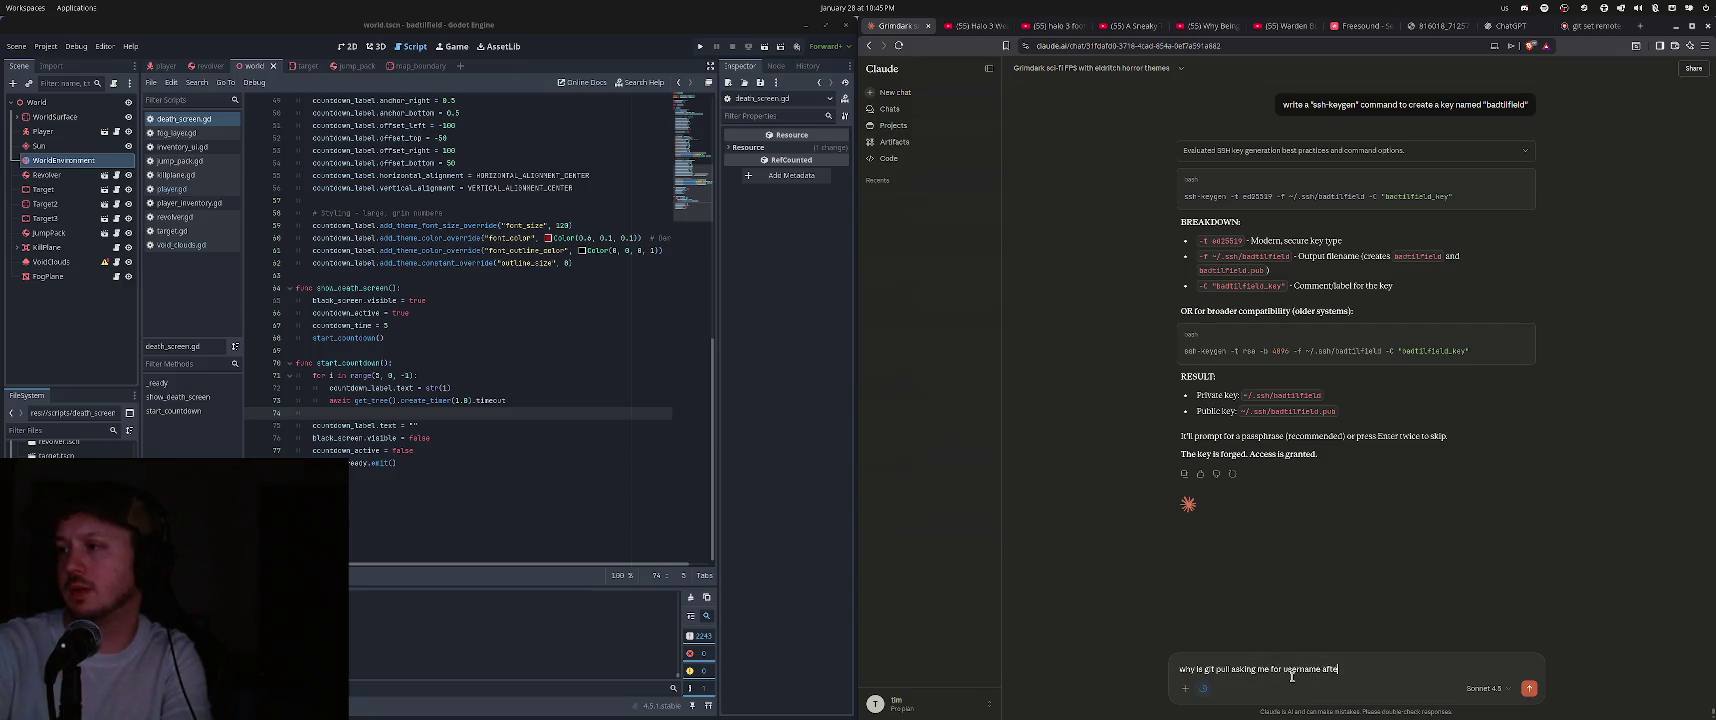
{"action": "type", "text": "al"}
{"action": "type", "text": "ve added an ssh"}
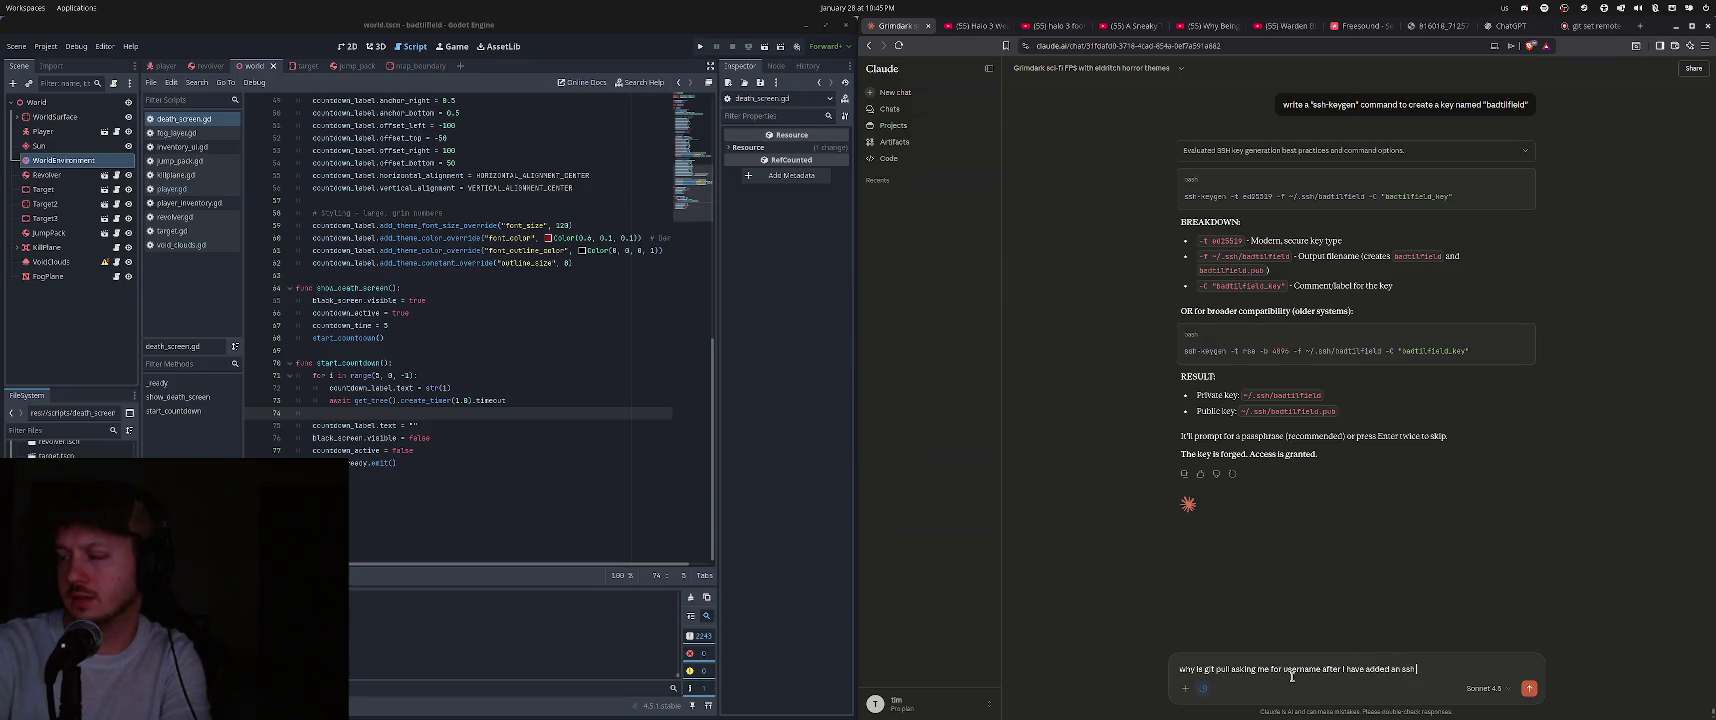
{"action": "type", "text": " with writ"}
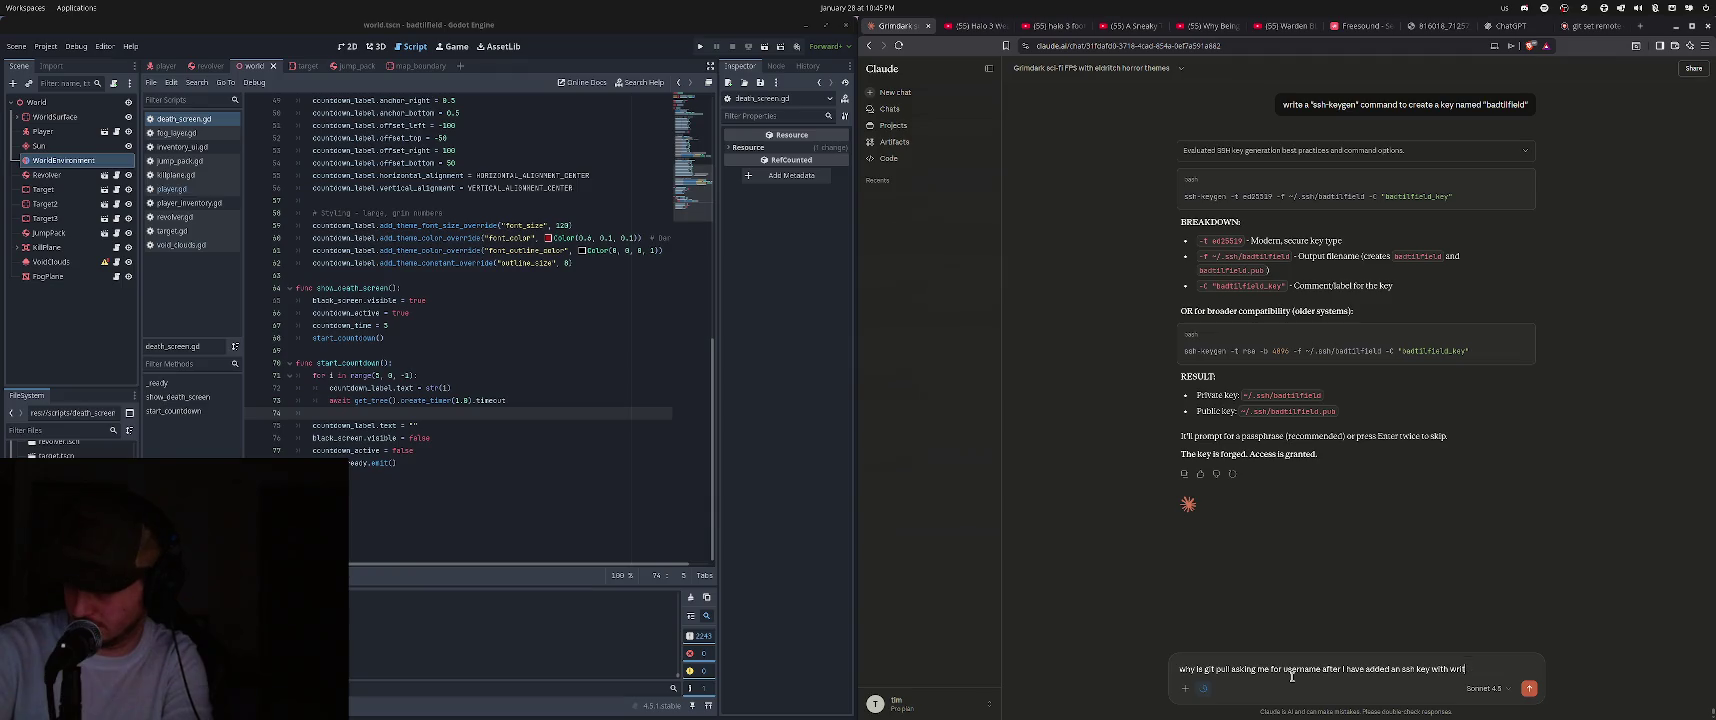
{"action": "type", "text": "/write access"}
{"action": "key", "text": "Return"}
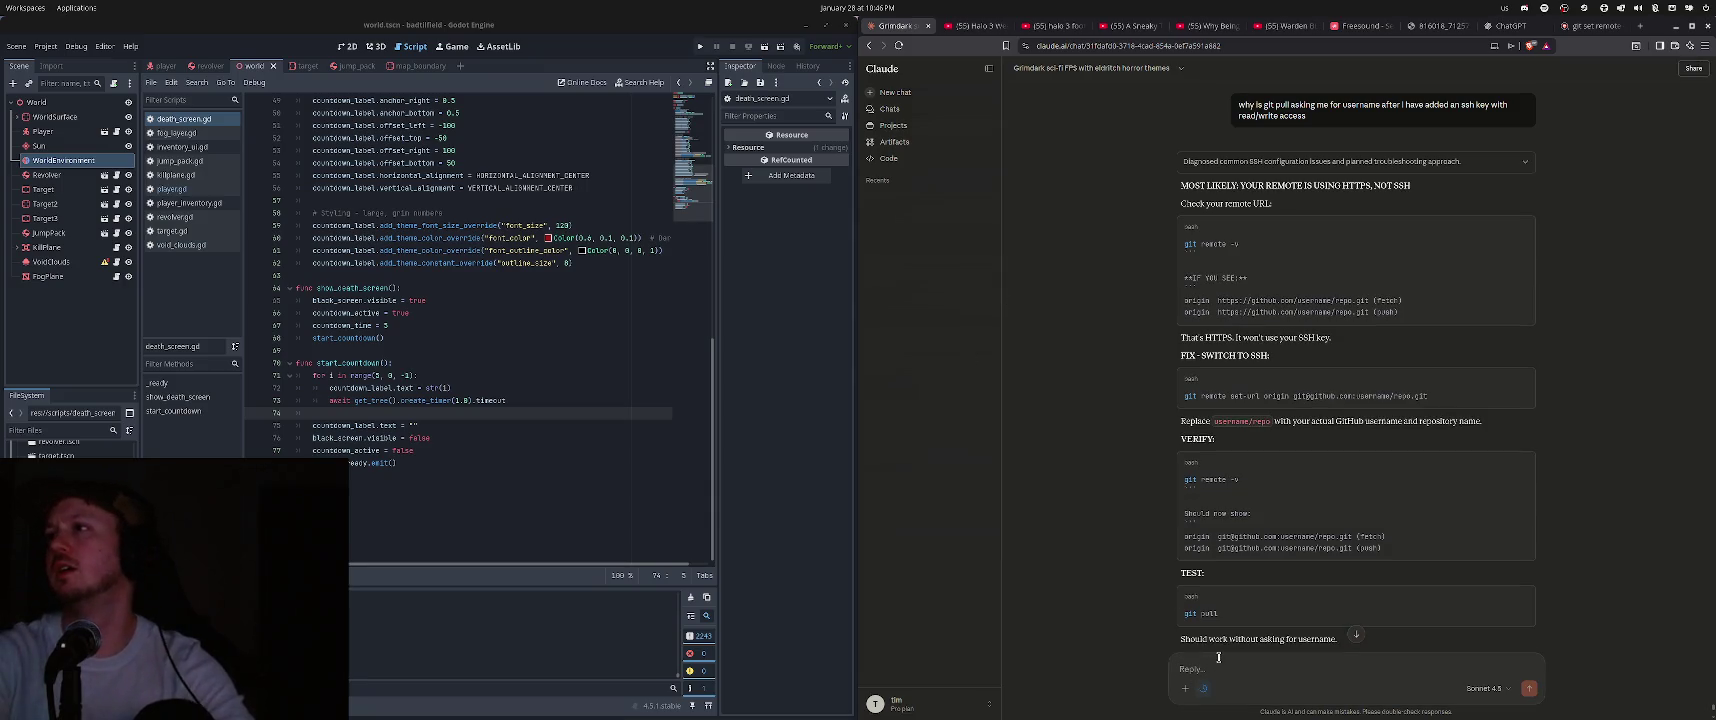
- Ask Claude 'how do I add the key to my keyring' and select the ssh-add command line
{"action": "type", "text": "how do I add the key to my"}
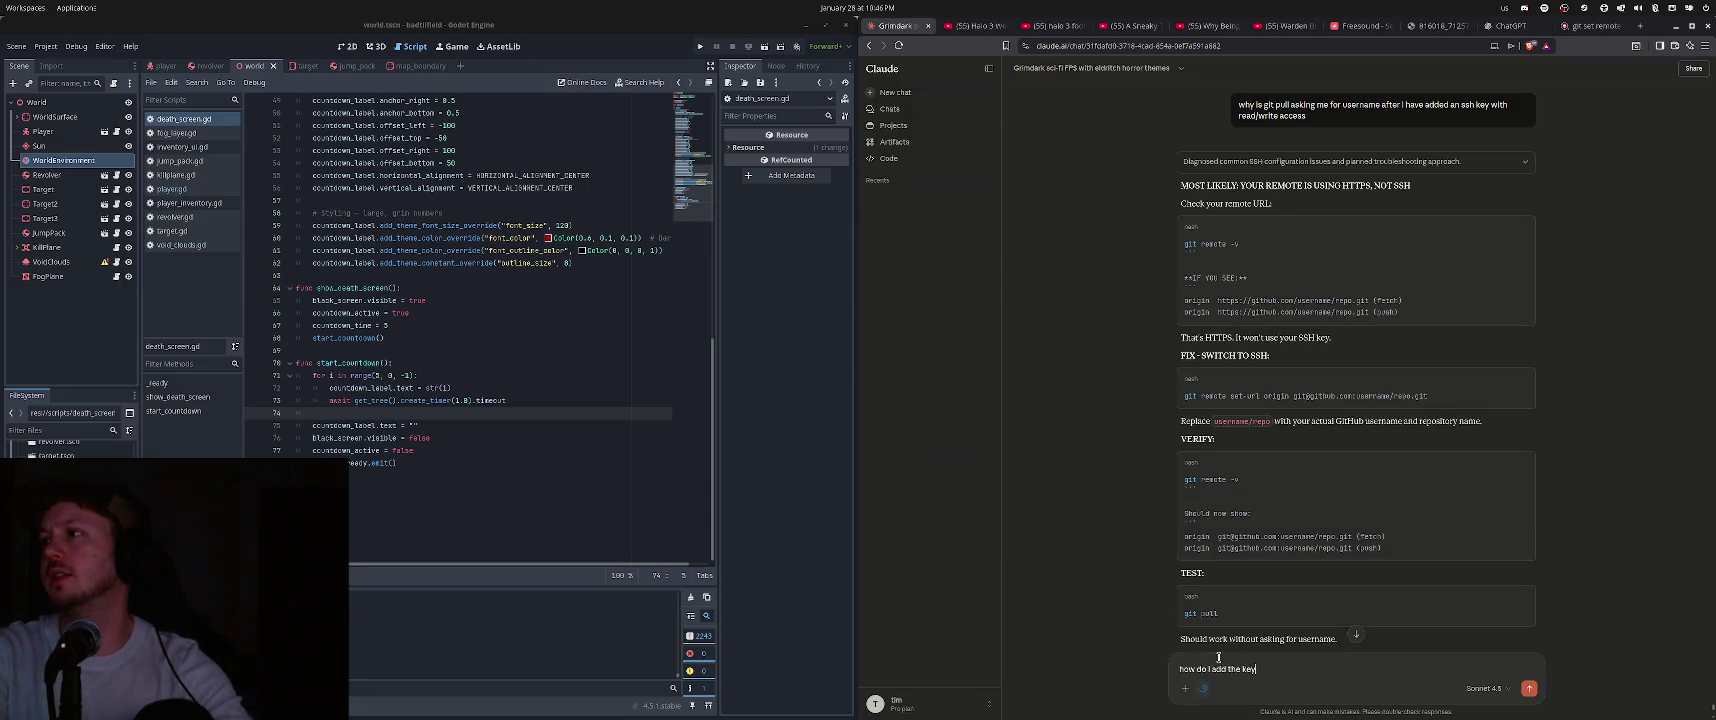
{"action": "type", "text": " keyring"}
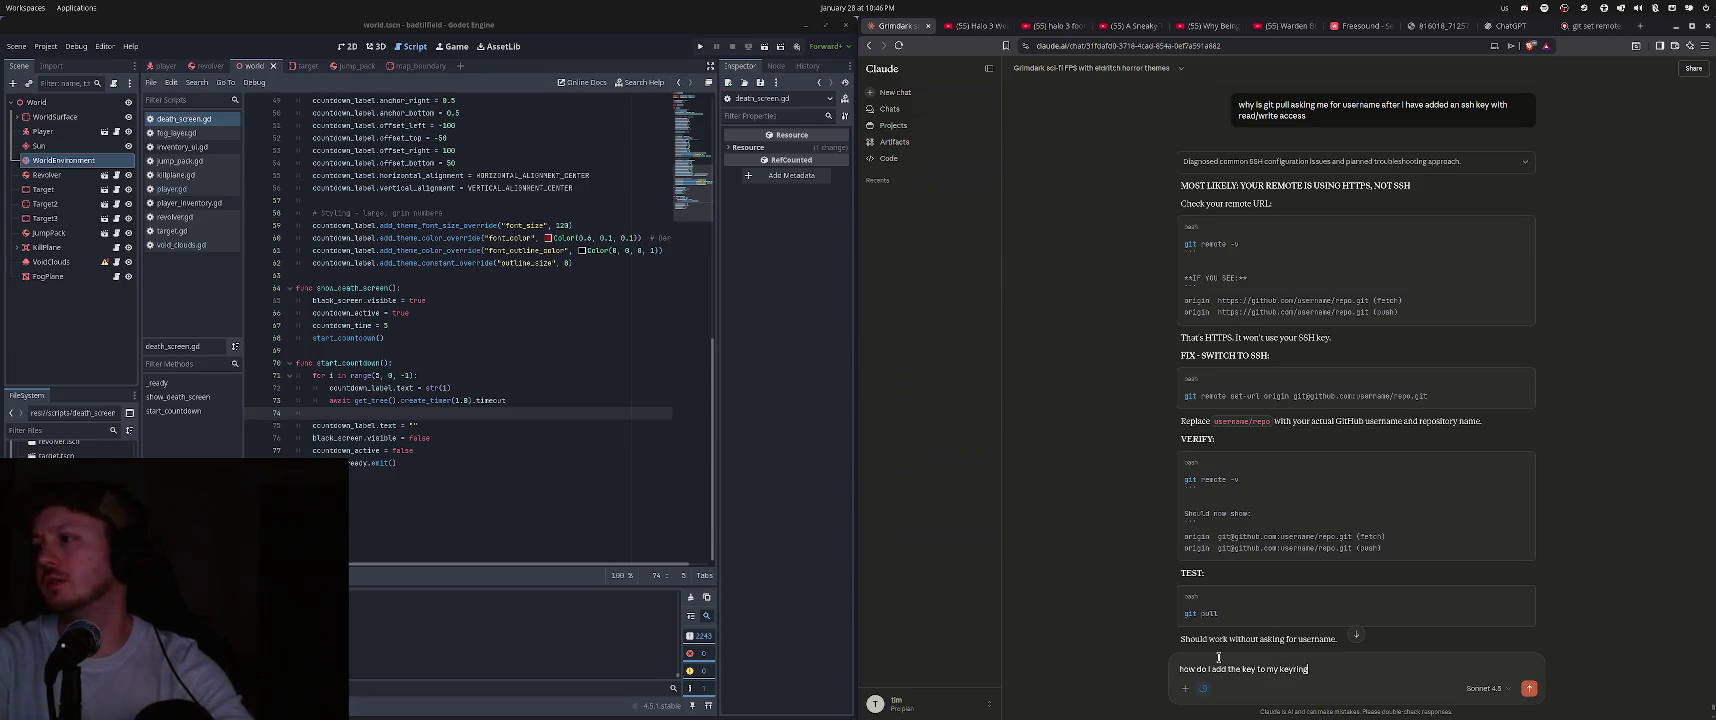
{"action": "key", "text": "Return"}
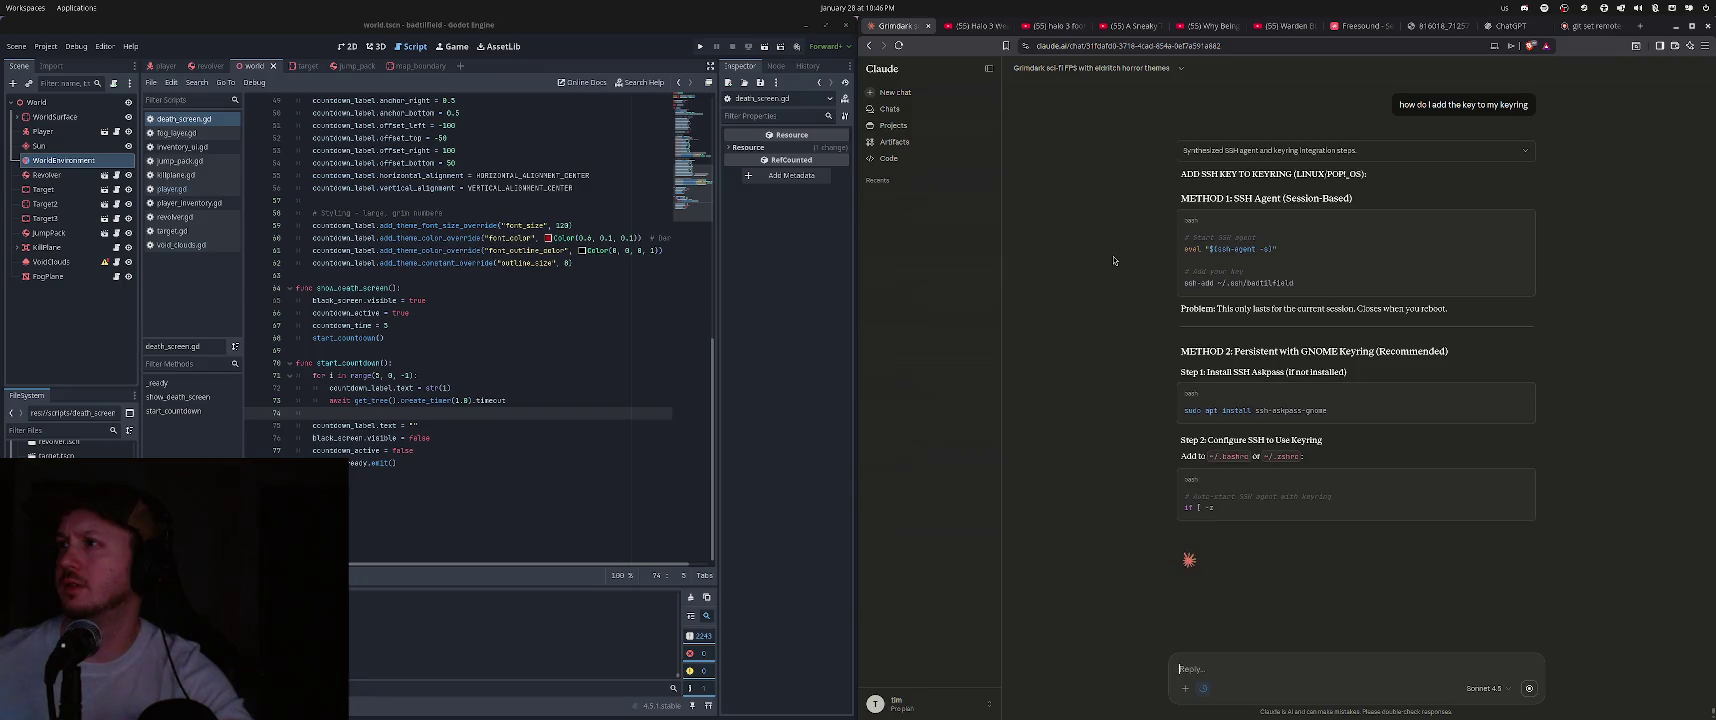
{"action": "triple_click", "coordinate": [1235, 283]}
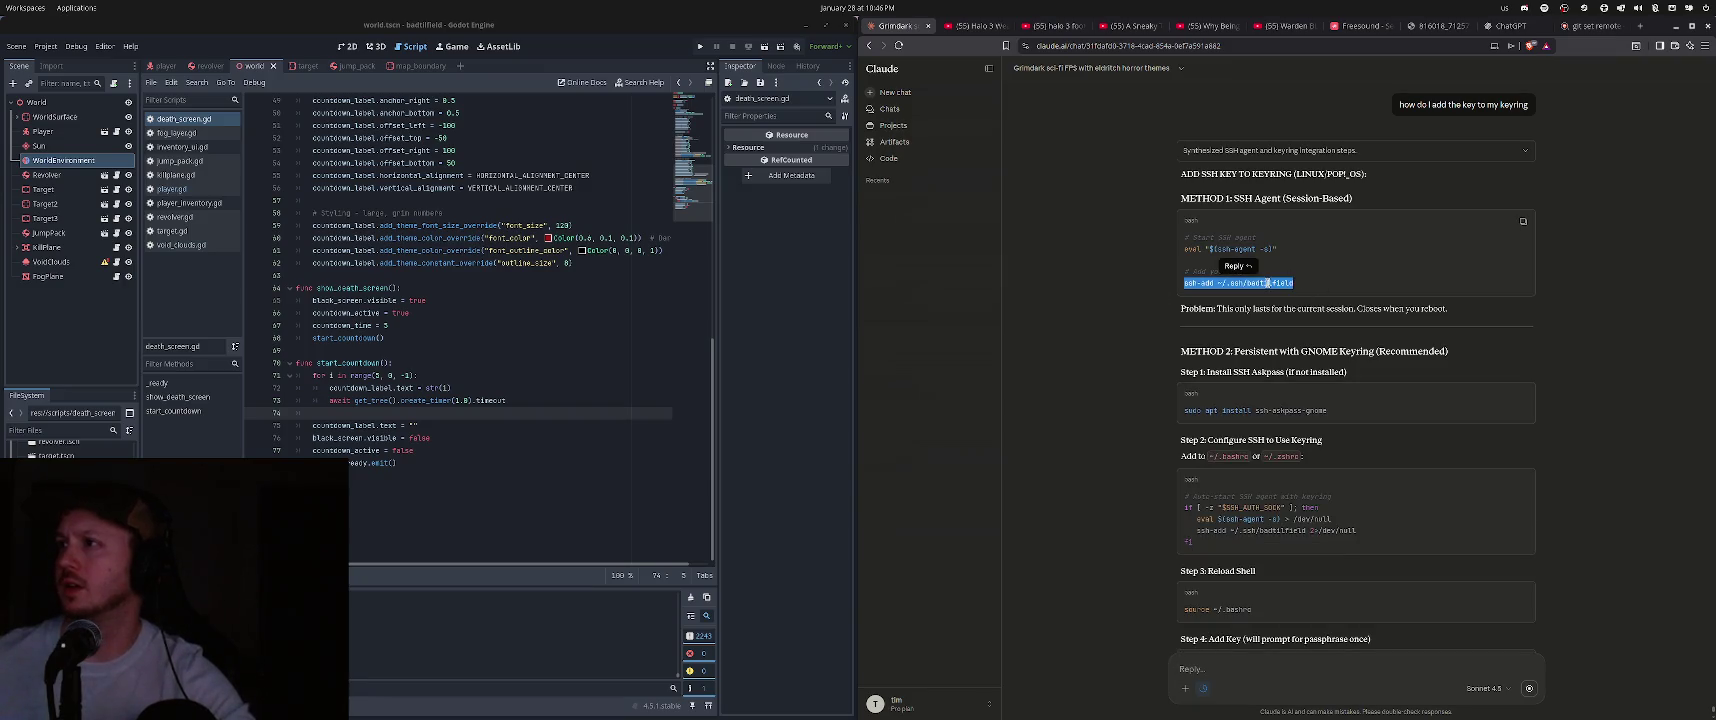